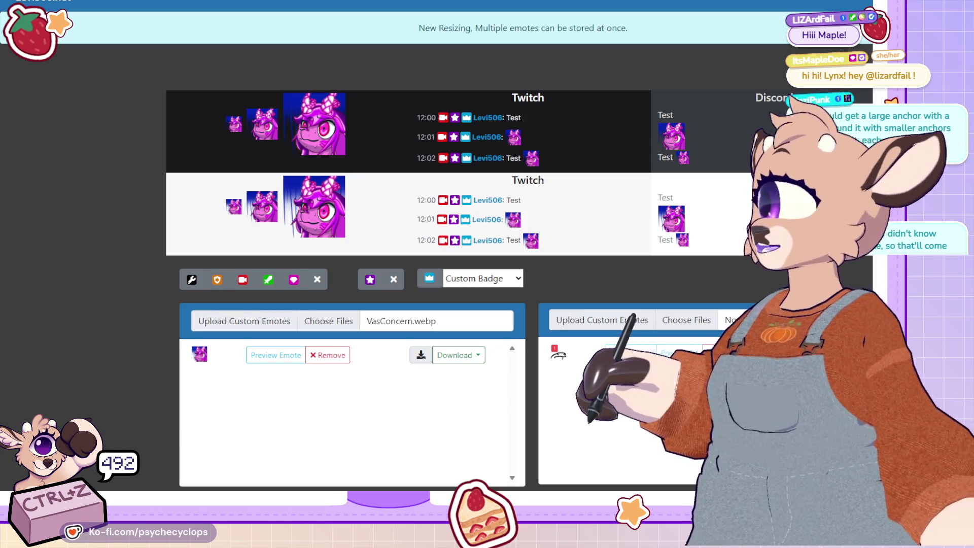
Step: Switch from the emote resizer browser page to the lynx portrait in the painting program
key(alt+Tab)
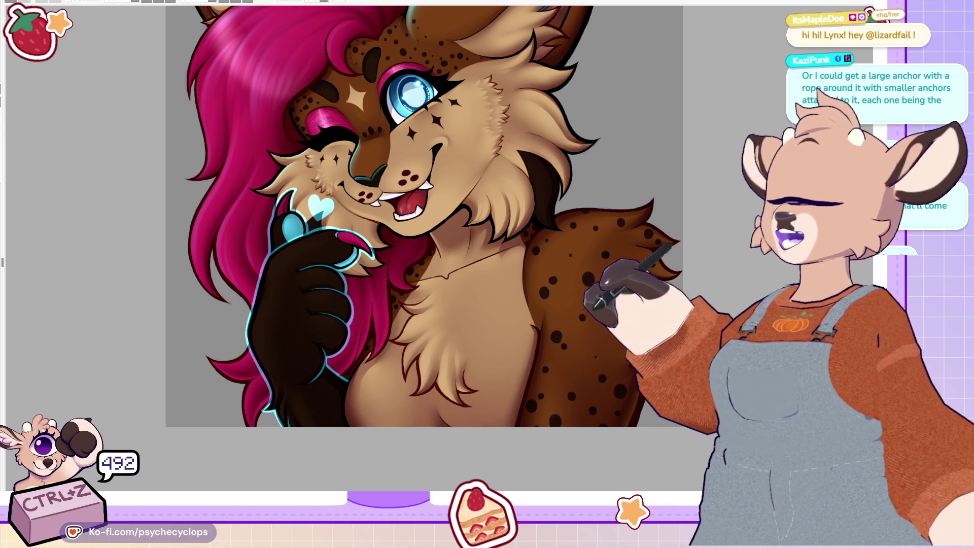
key(ctrl+minus)
key(ctrl+plus)
key(ctrl+plus)
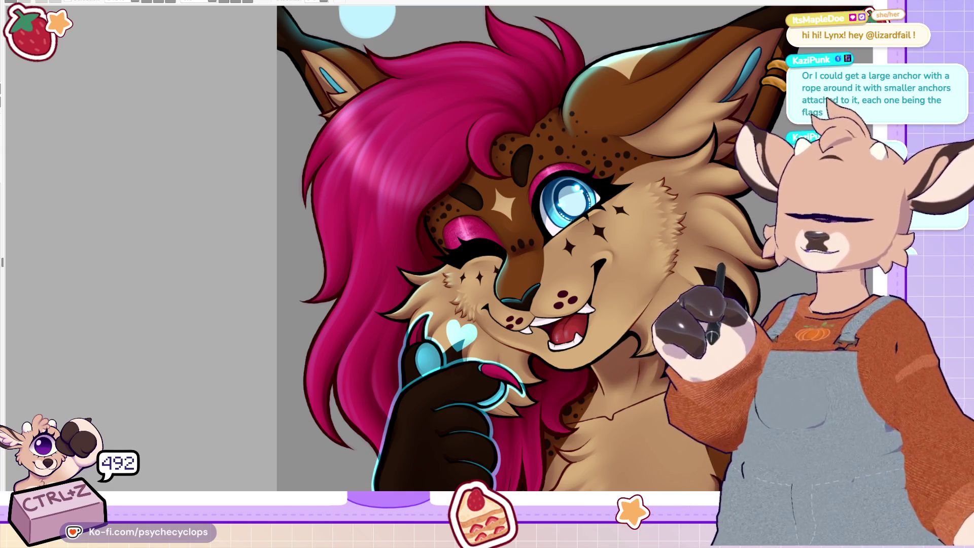
scroll(538, 248, up, 3)
scroll(538, 248, down, 3)
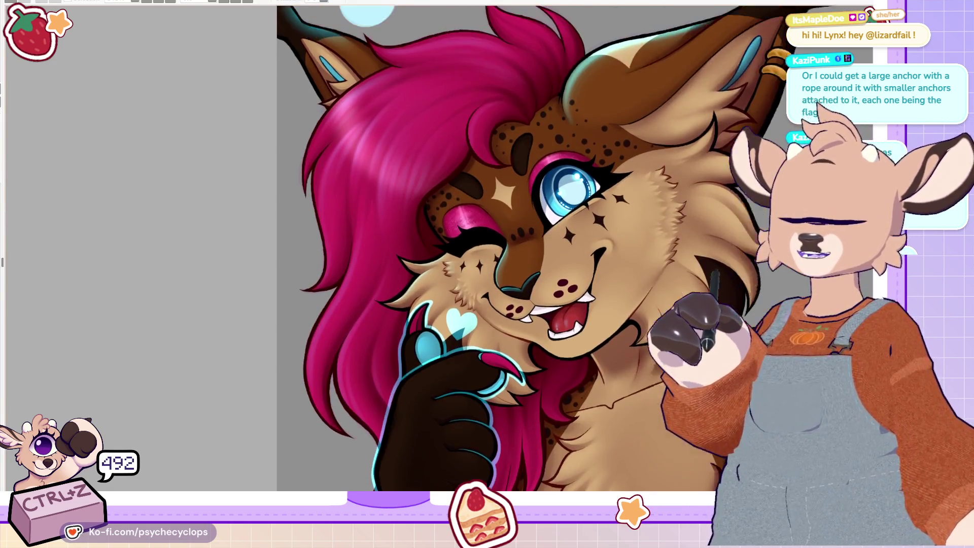
scroll(537, 248, up, 2)
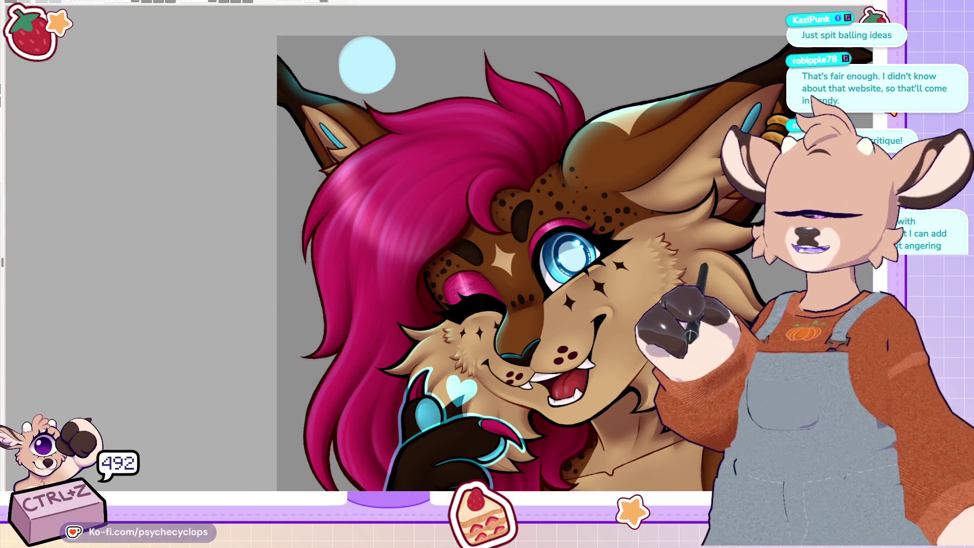
scroll(508, 263, up, 3)
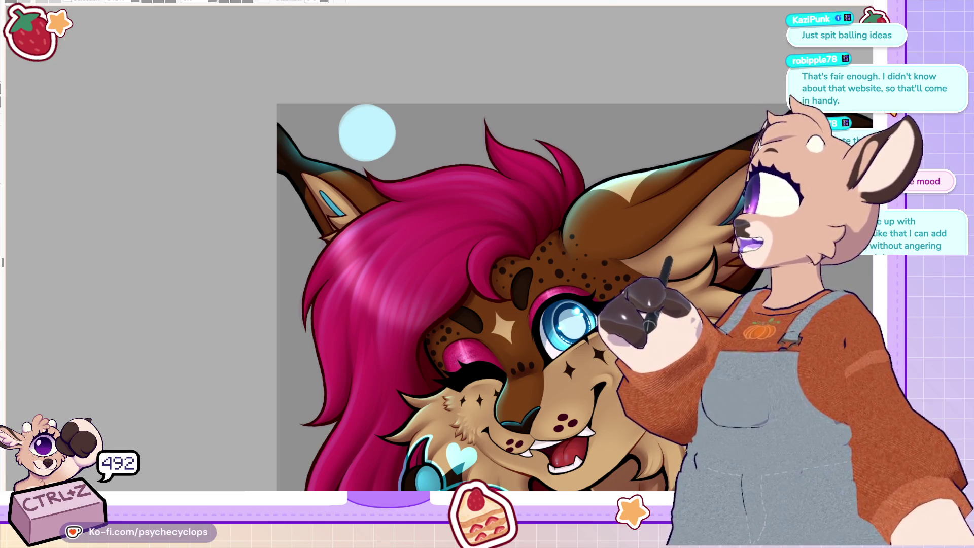
scroll(782, 195, up, 2)
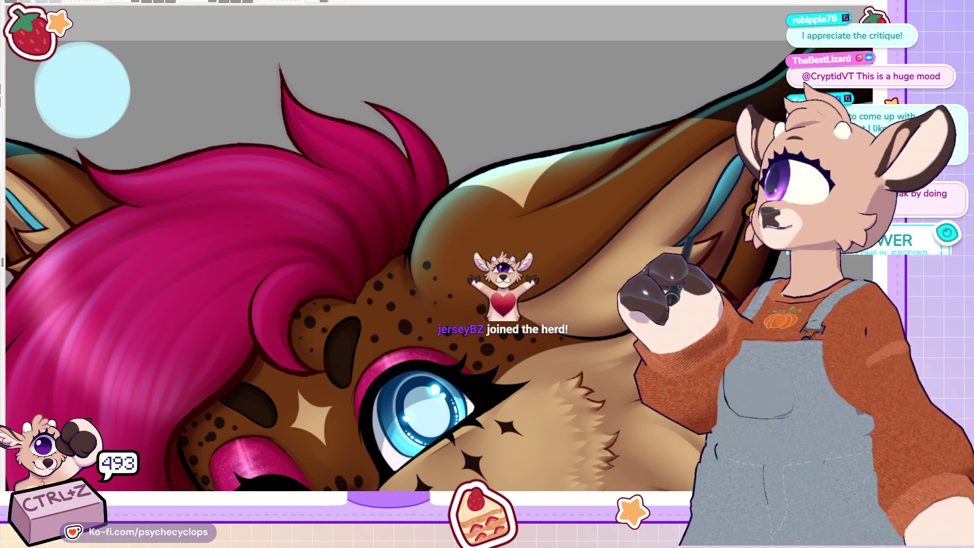
scroll(439, 266, up, 3)
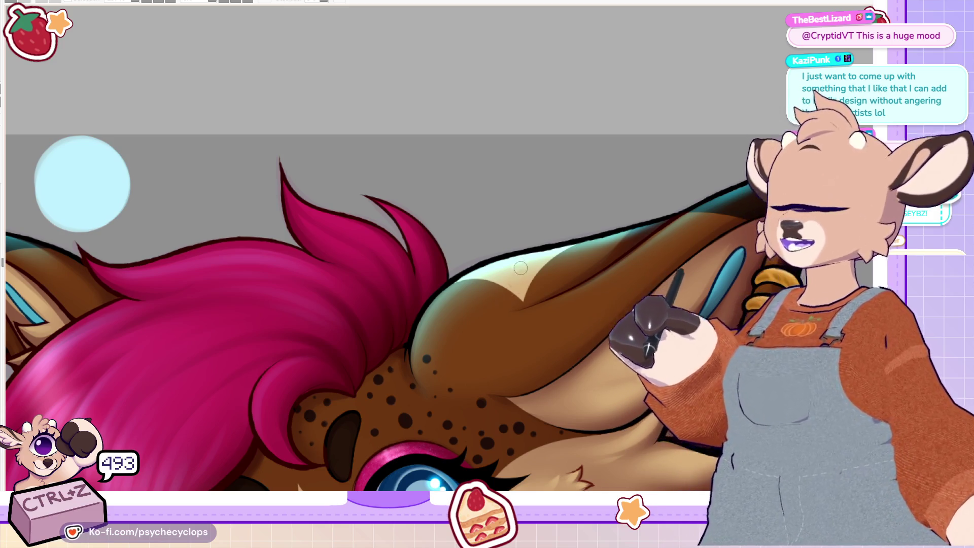
scroll(521, 268, down, 5)
scroll(401, 280, up, 5)
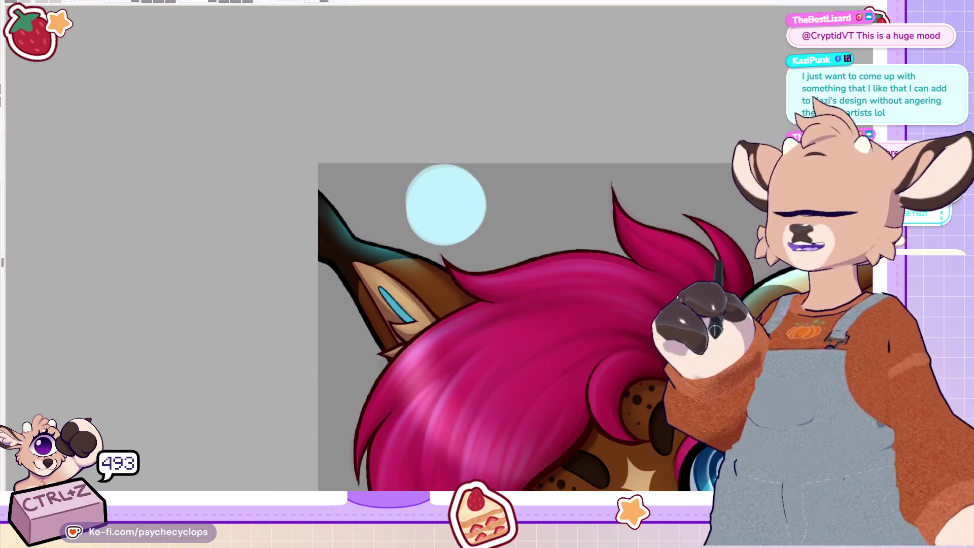
key(minus)
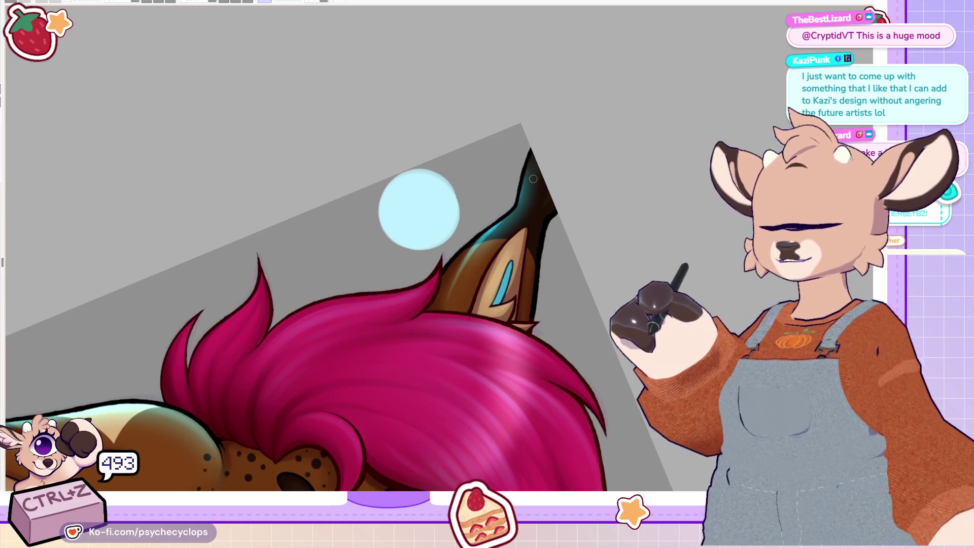
key(ctrl+z)
mouse_move(453, 283)
mouse_down()
mouse_move(521, 206)
mouse_move(531, 159)
mouse_up()
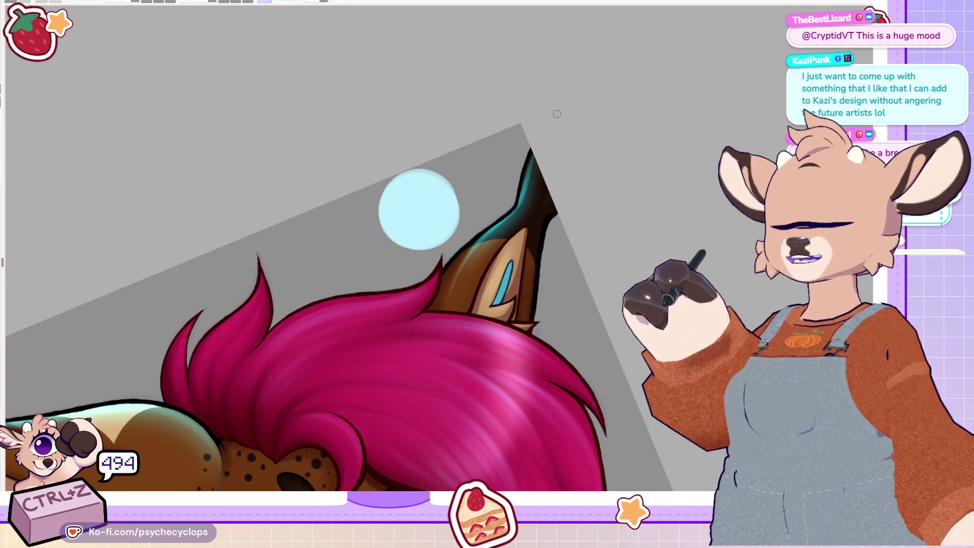
key(ctrl+z)
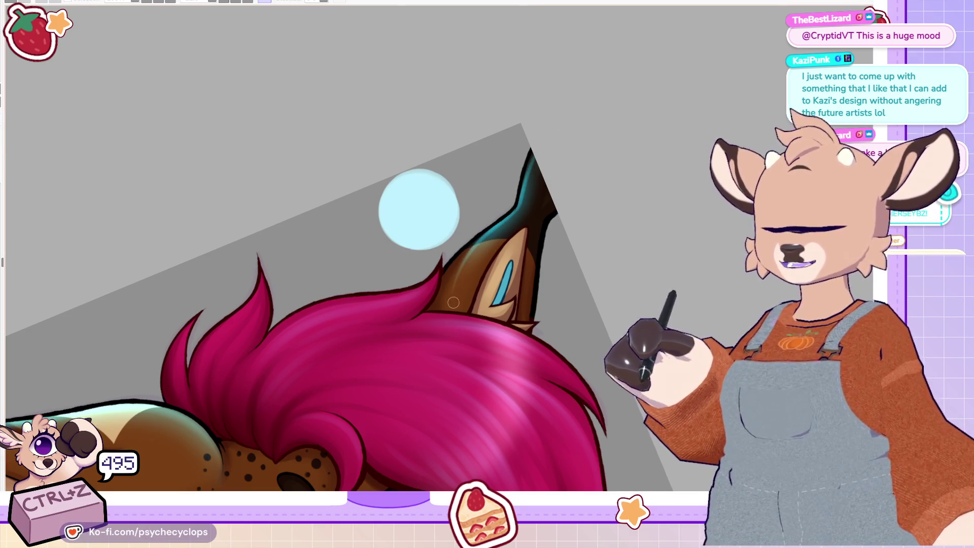
scroll(503, 202, down, 5)
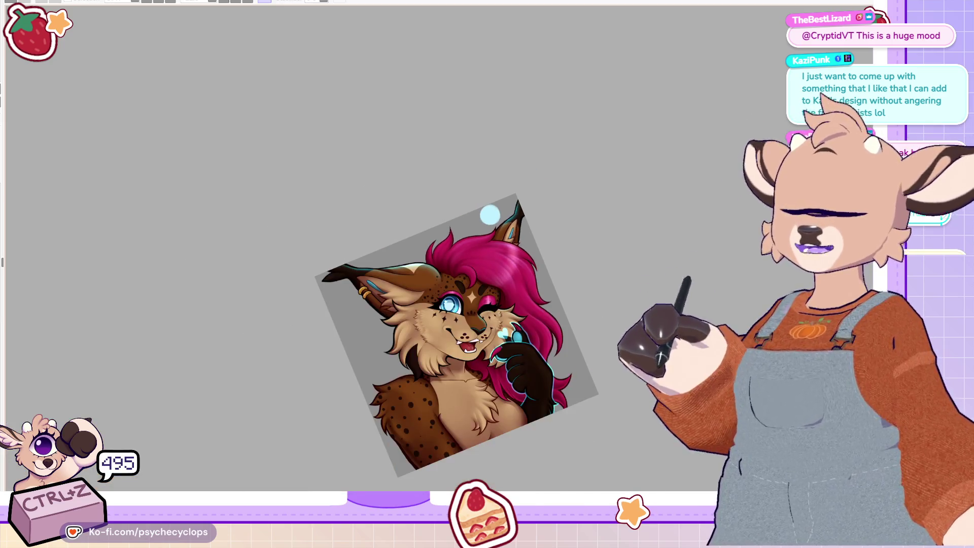
Step: Fit the lynx artwork to the window, then switch to the ANCH reference sheet document
scroll(540, 385, up, 2)
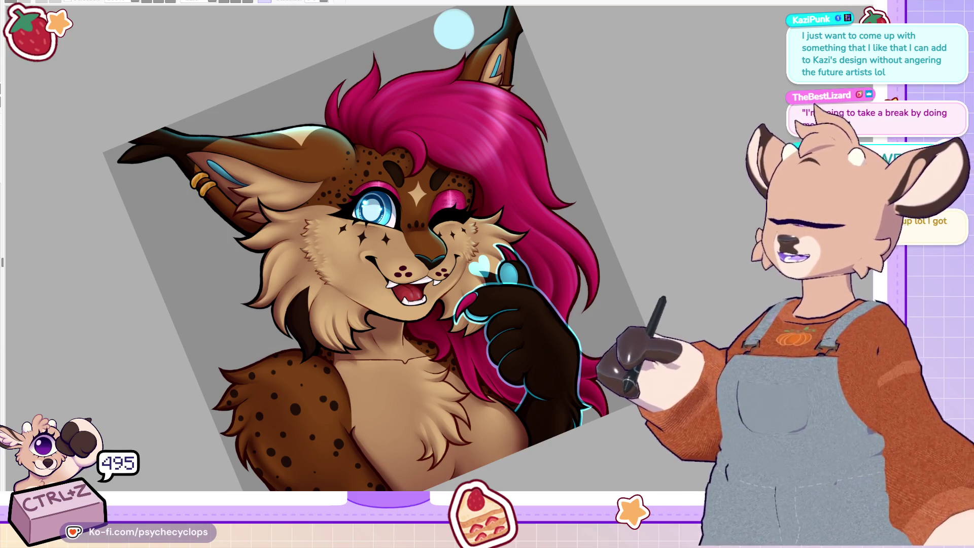
scroll(553, 195, down, 3)
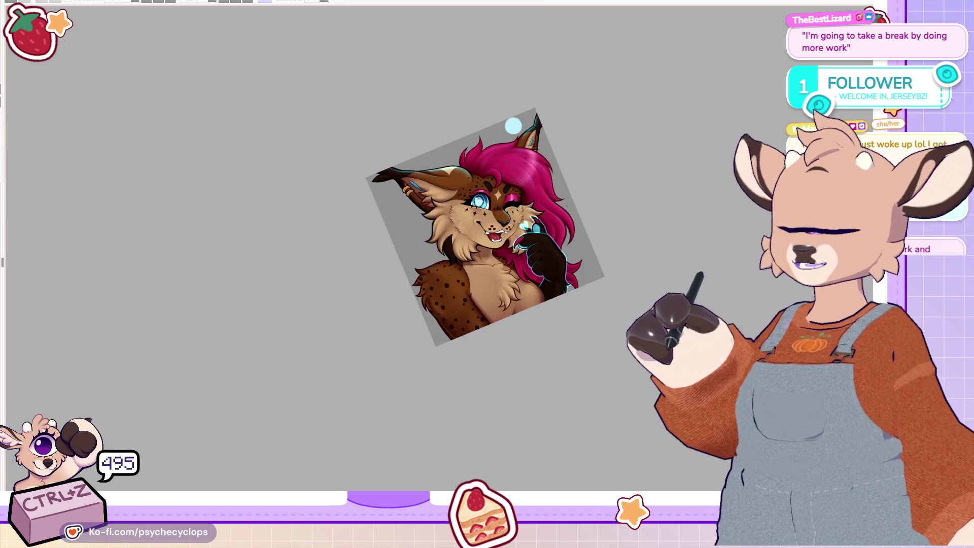
scroll(558, 214, up, 5)
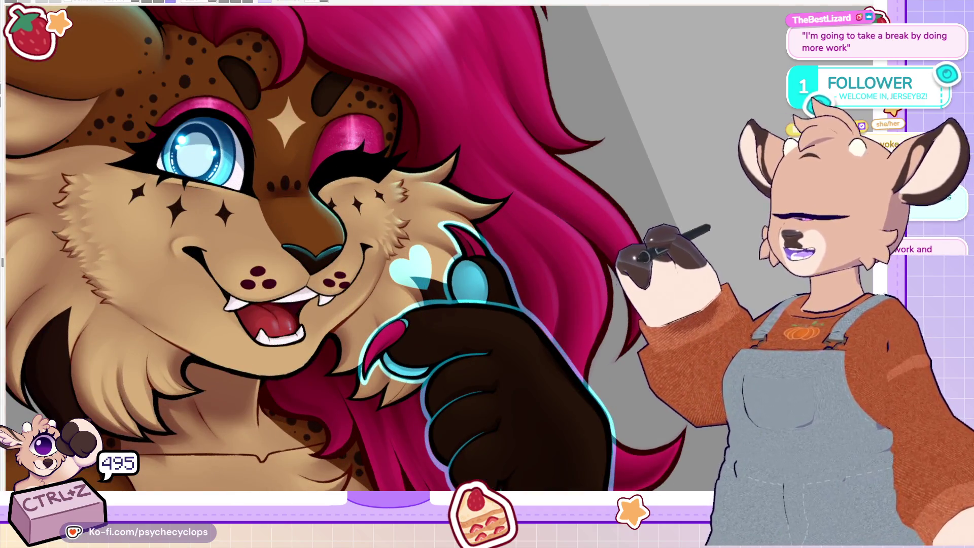
key(ctrl+0)
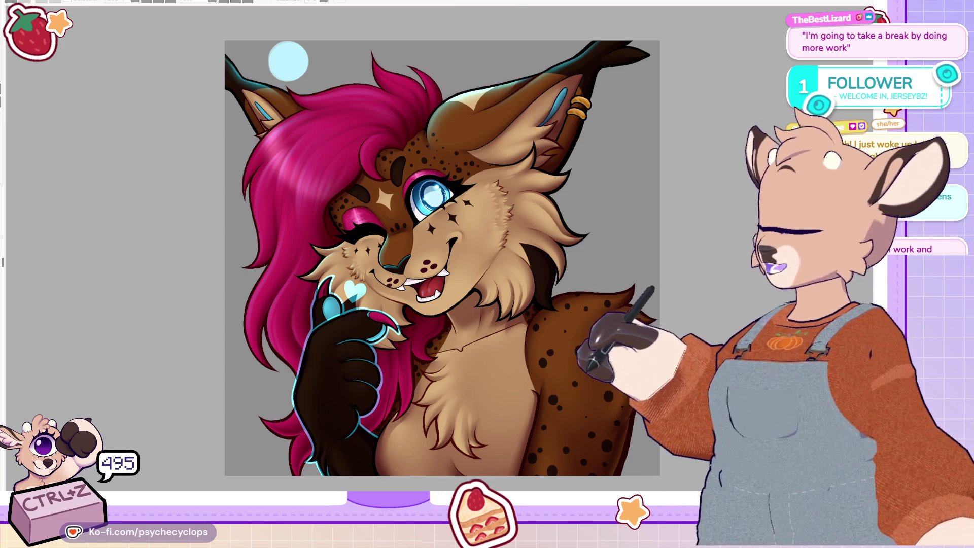
key(ctrl+Tab)
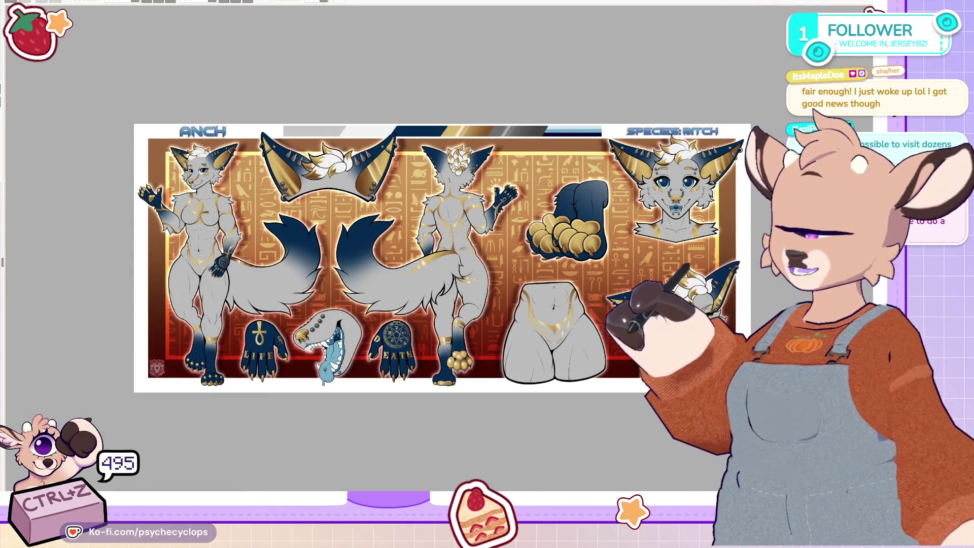
Step: Zoom and pan around the ANCH reference sheet to look over the whole sheet
scroll(383, 344, up, 8)
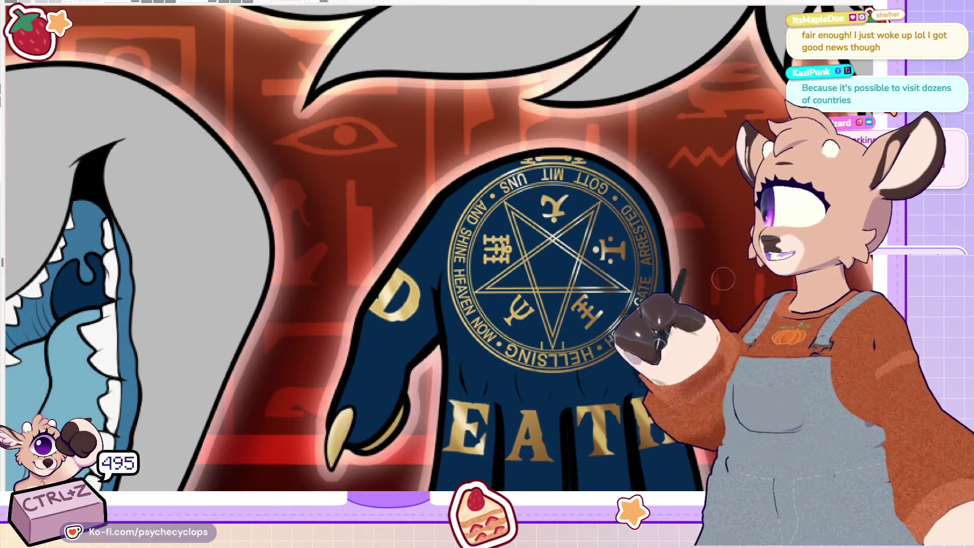
scroll(554, 253, down, 3)
scroll(554, 253, down, 5)
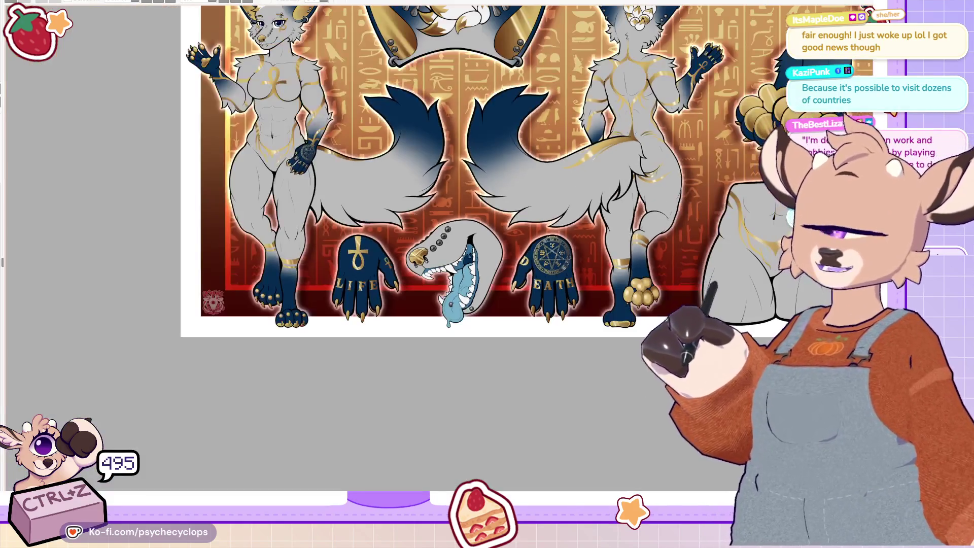
scroll(587, 264, up, 2)
scroll(587, 264, up, 2)
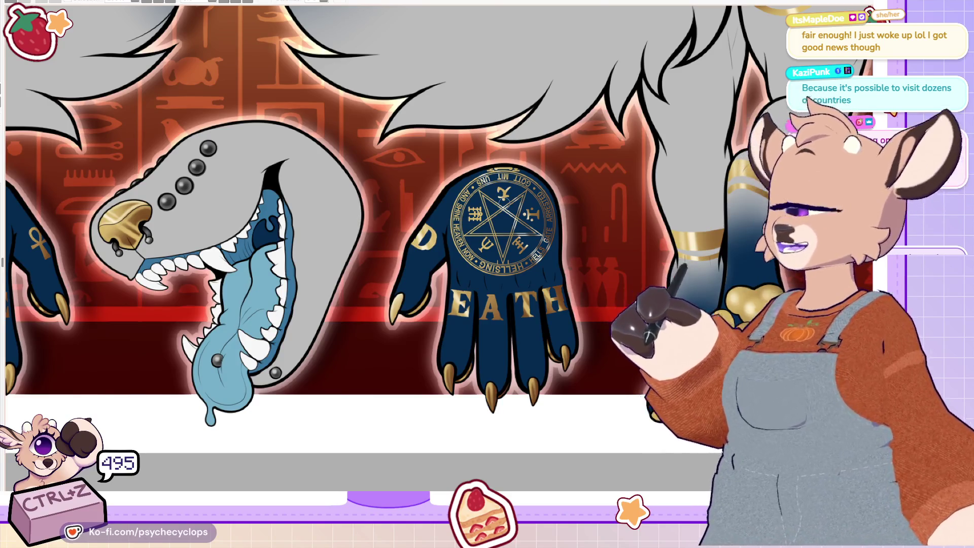
scroll(505, 199, down, 3)
drag(508, 203, 476, 282)
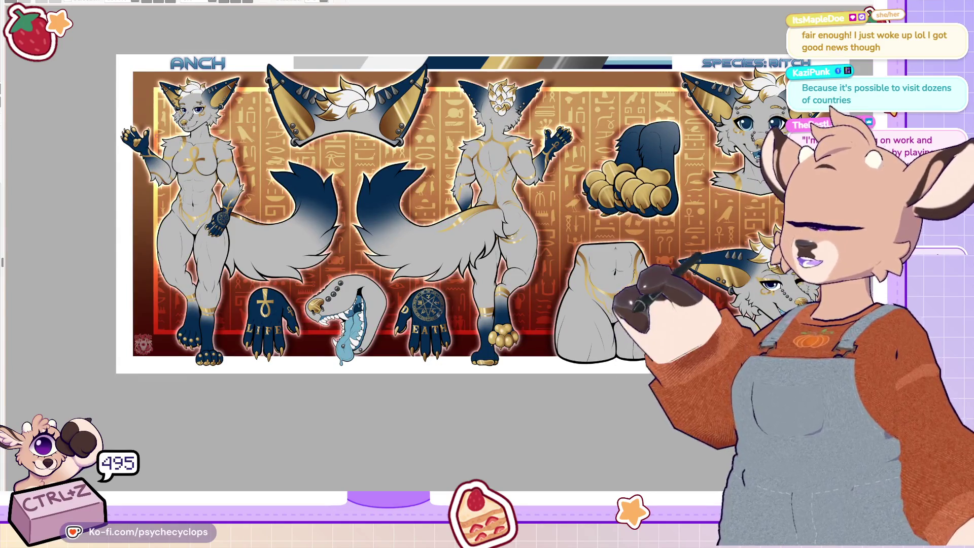
scroll(319, 184, up, 5)
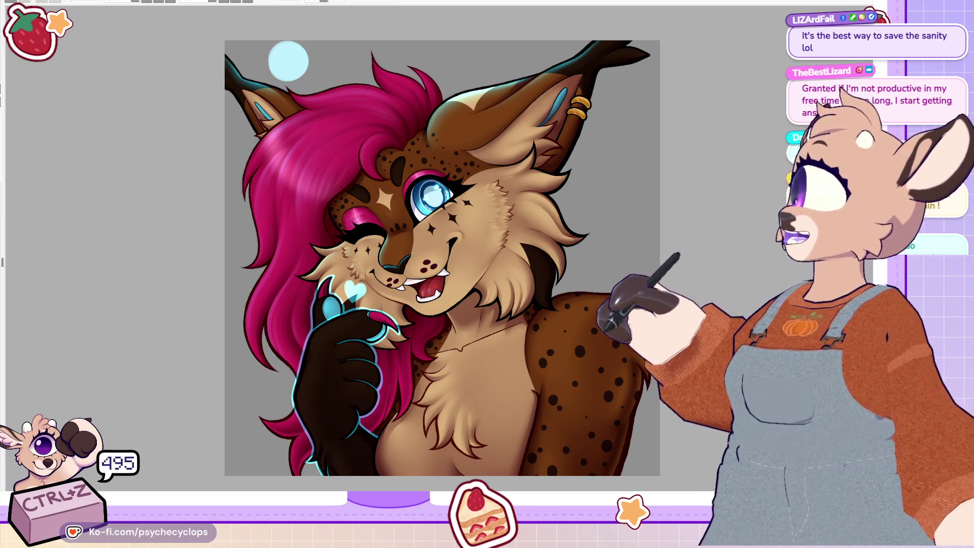
Step: Rotate the view and paint cyan rim light on the shoulder's left edge, erasing stray marks
scroll(433, 185, down, 2)
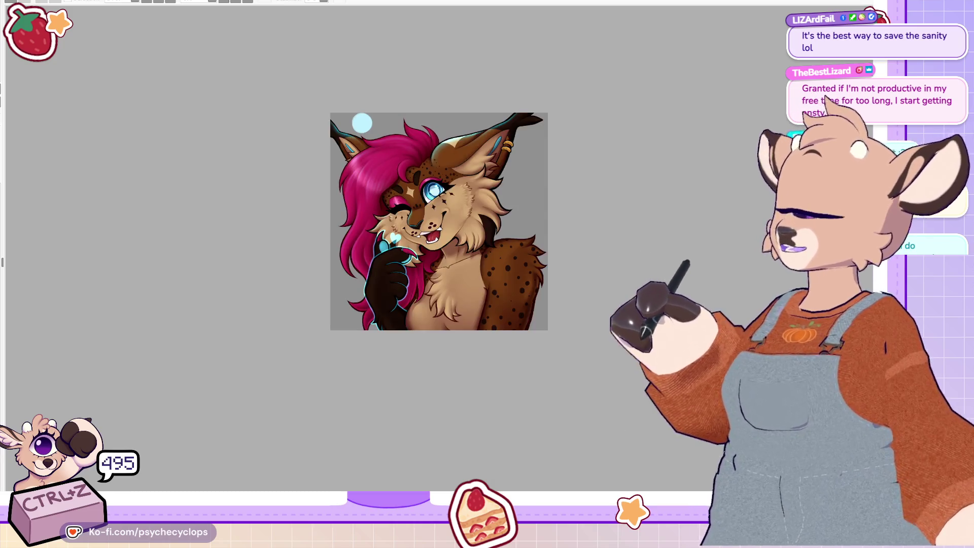
scroll(604, 386, up, 6)
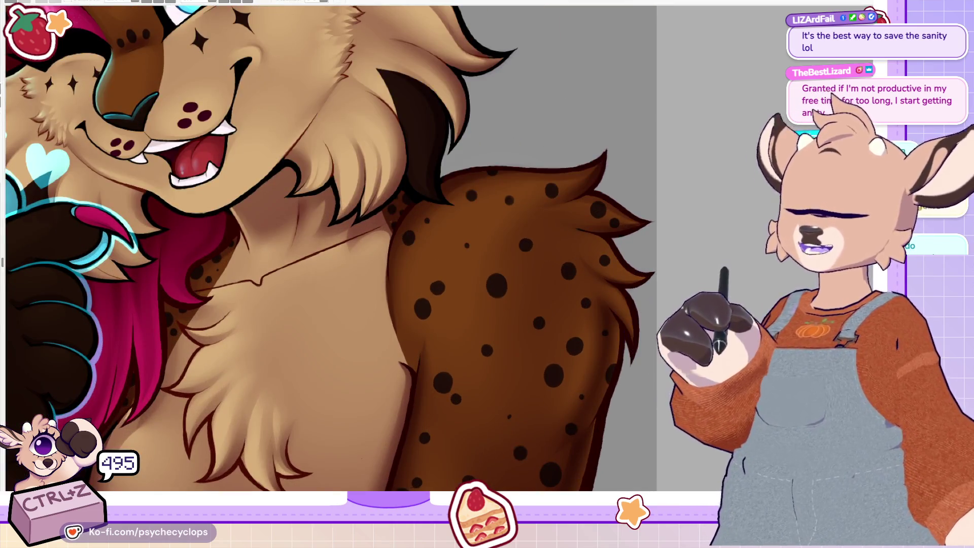
key(minus)
key(minus)
key(minus)
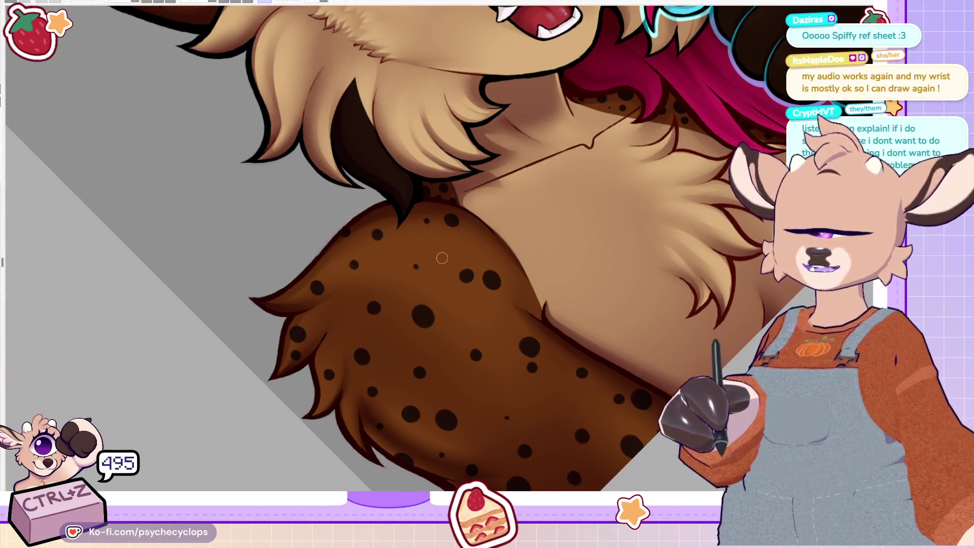
mouse_move(368, 232)
mouse_down()
mouse_move(297, 294)
mouse_move(293, 347)
mouse_move(321, 390)
mouse_up()
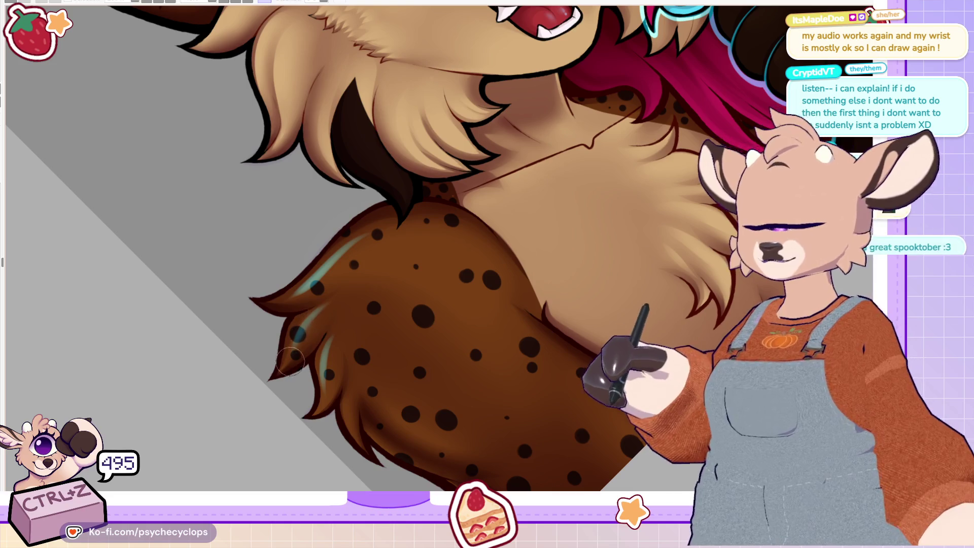
mouse_move(290, 362)
mouse_down()
mouse_move(298, 331)
mouse_move(330, 391)
mouse_move(291, 301)
mouse_move(376, 231)
mouse_move(301, 303)
mouse_move(363, 239)
mouse_up()
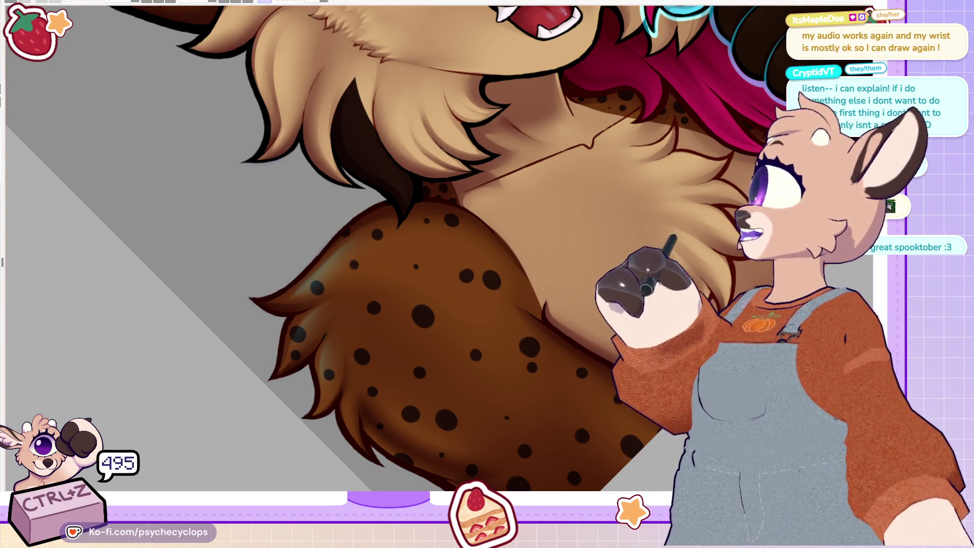
Step: Zoom out and paint a cyan highlight across the shoulder fur, redoing the stroke twice
key(ctrl+0)
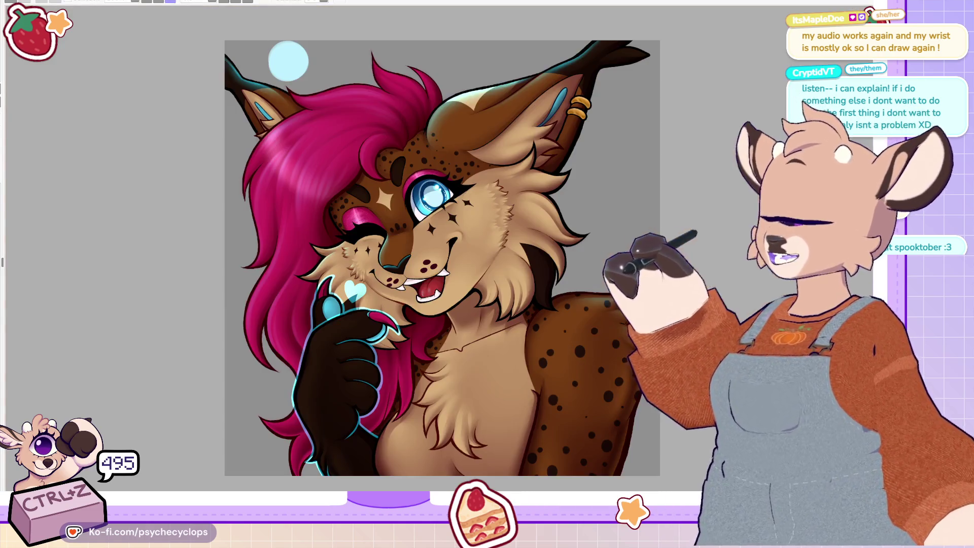
key(ctrl+minus)
scroll(537, 324, up, 10)
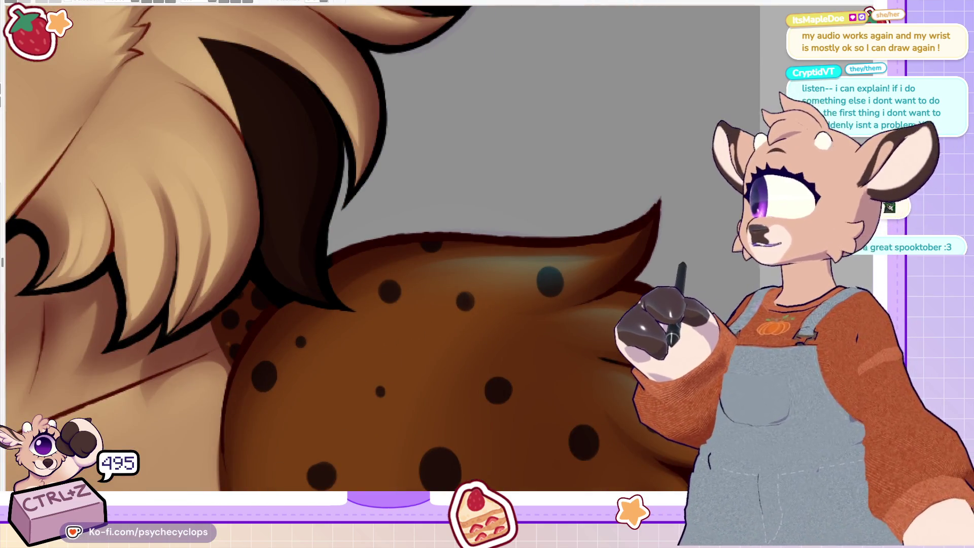
mouse_move(373, 280)
mouse_down()
mouse_move(615, 247)
mouse_move(642, 232)
mouse_up()
key(ctrl+z)
drag(370, 288, 623, 239)
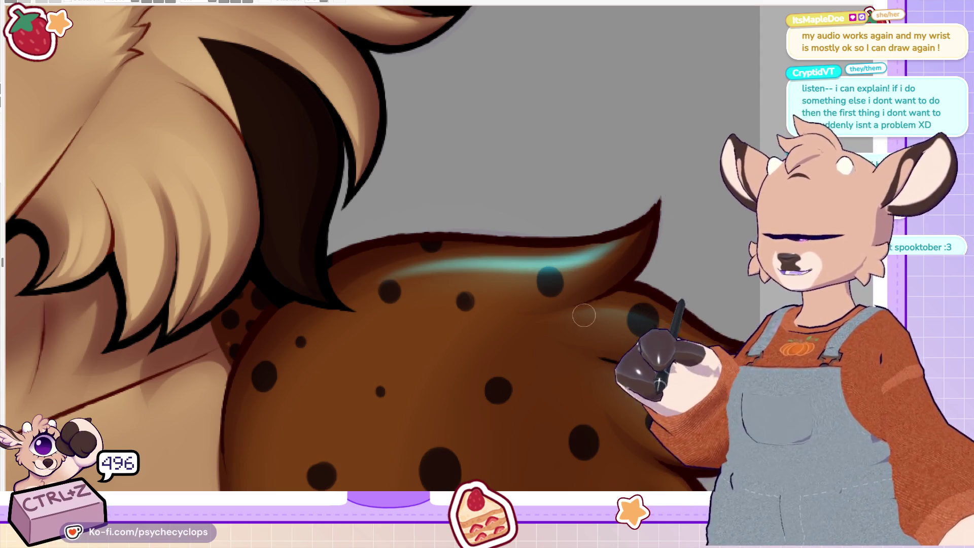
key(ctrl+z)
drag(554, 319, 634, 307)
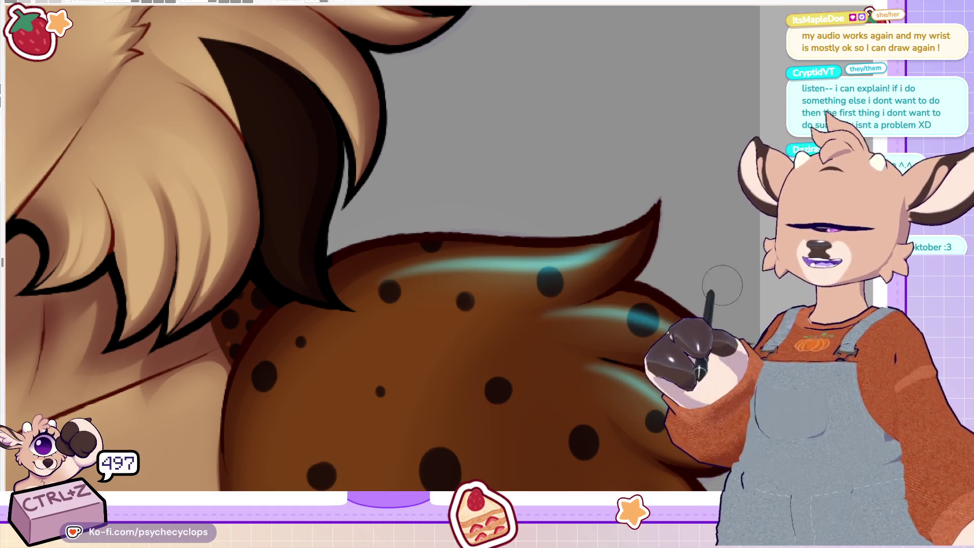
Step: Paint brown over the left part of the cyan highlight along the fur's top edge
drag(609, 249, 366, 286)
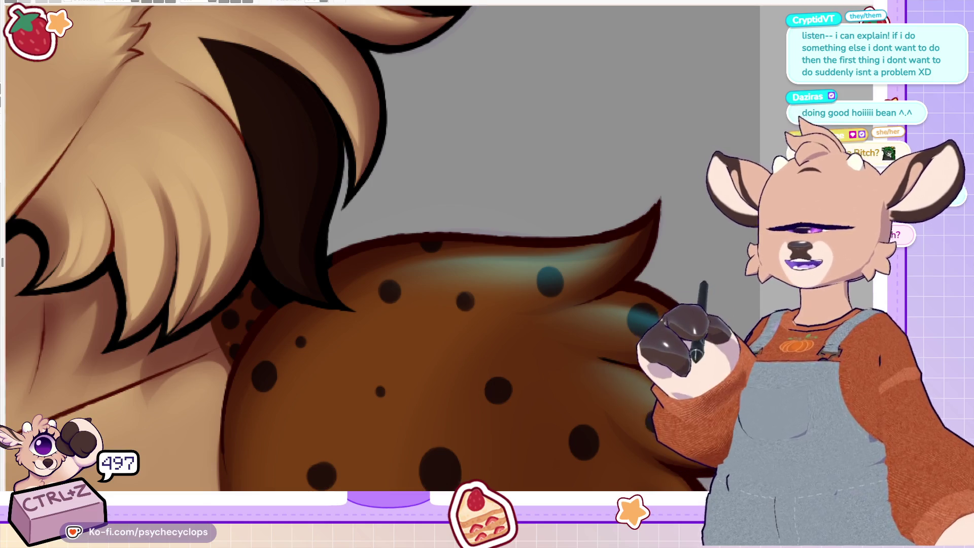
scroll(476, 369, up, 5)
scroll(548, 256, down, 6)
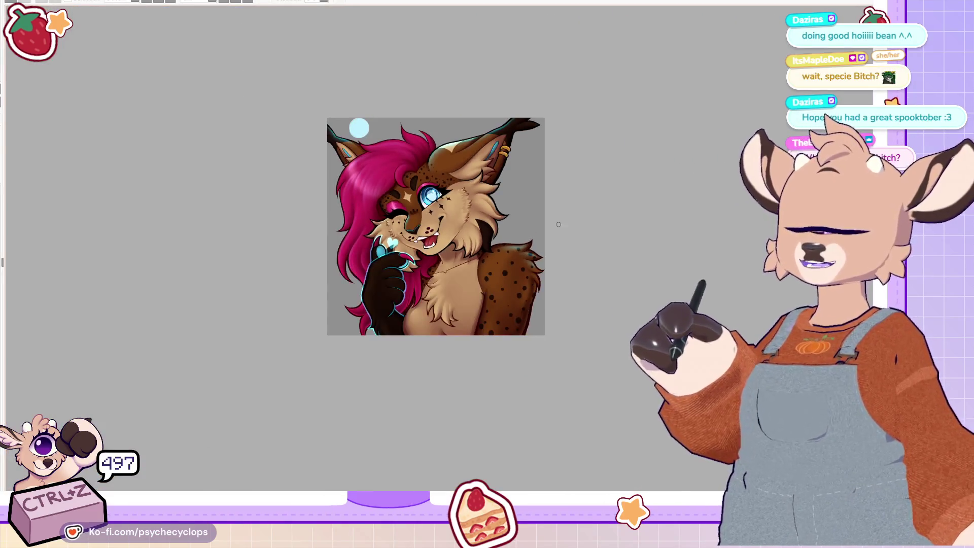
scroll(548, 257, up, 4)
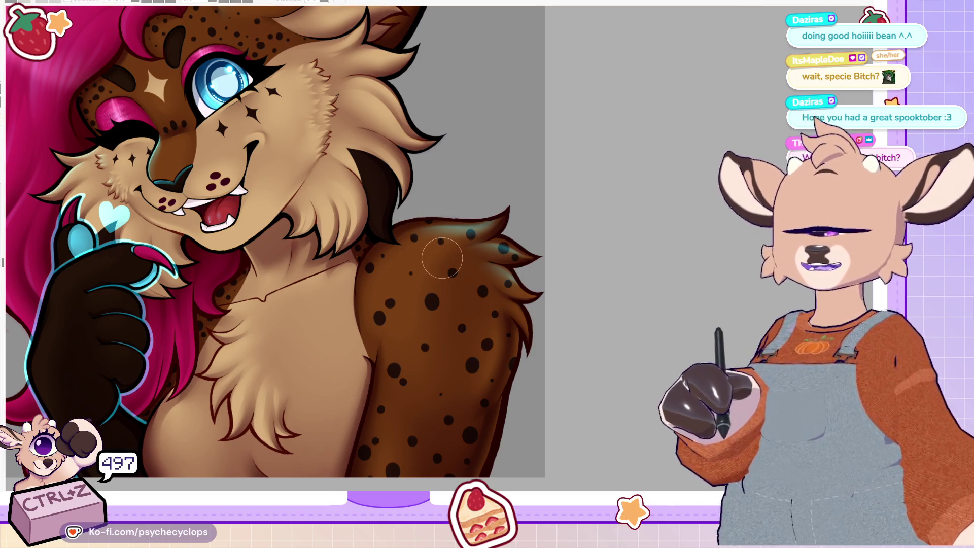
key(bracketright)
key(bracketright)
key(bracketright)
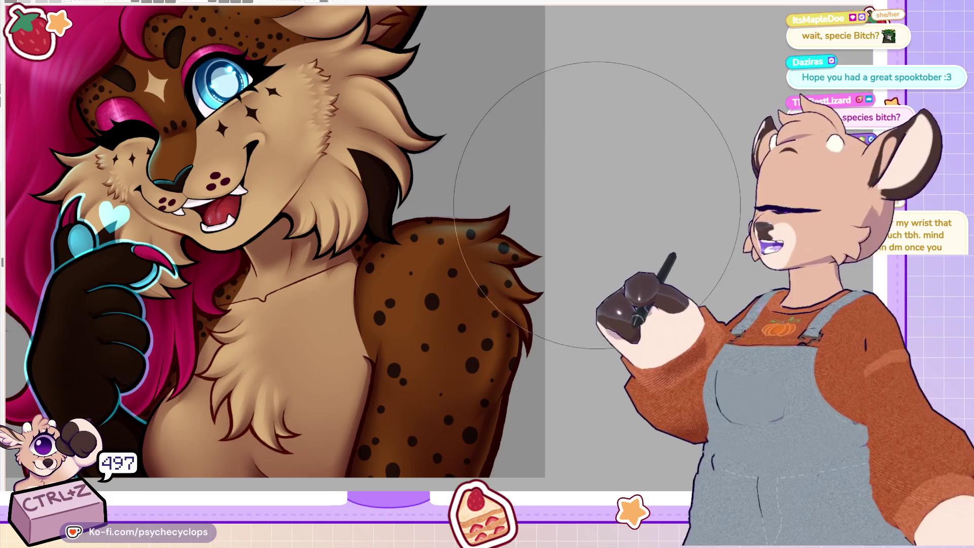
key(ctrl+0)
scroll(221, 169, up, 1)
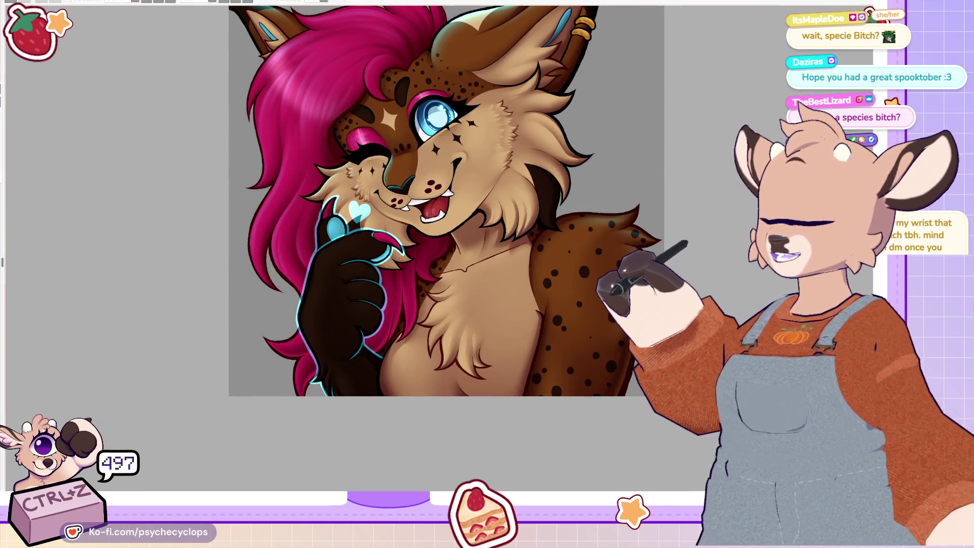
drag(221, 169, 248, 283)
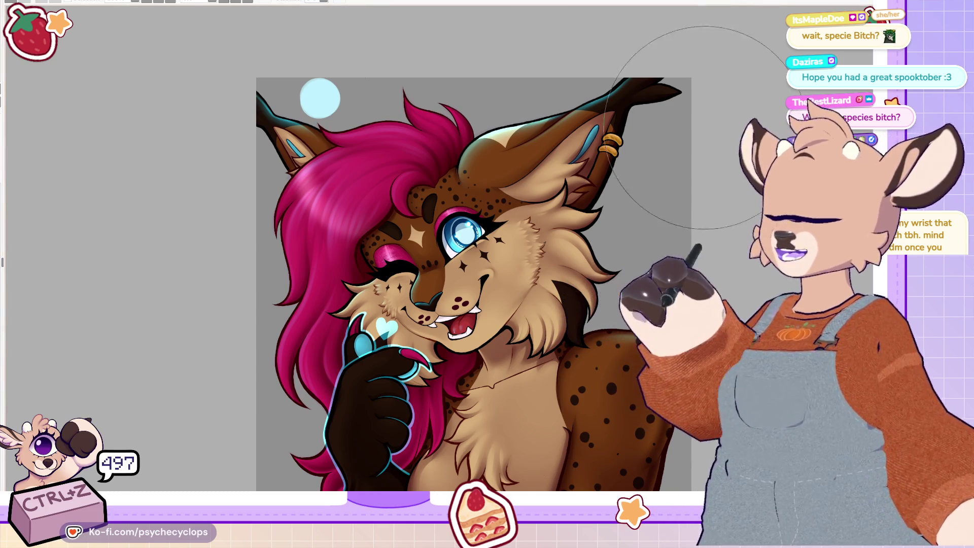
Step: Rotate the view and paint three light rim strokes along the cheek fur, redrawing the lowest
scroll(555, 147, up, 5)
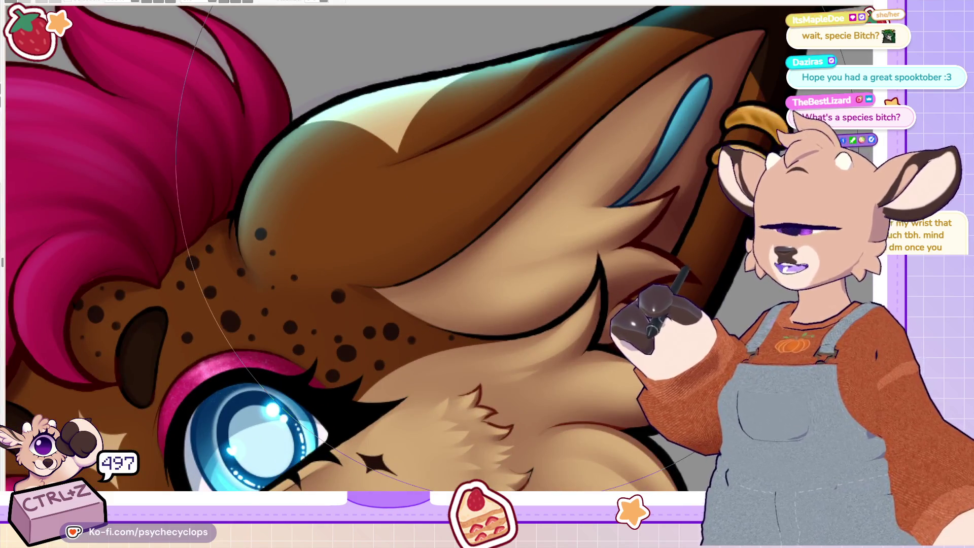
scroll(436, 248, down, 5)
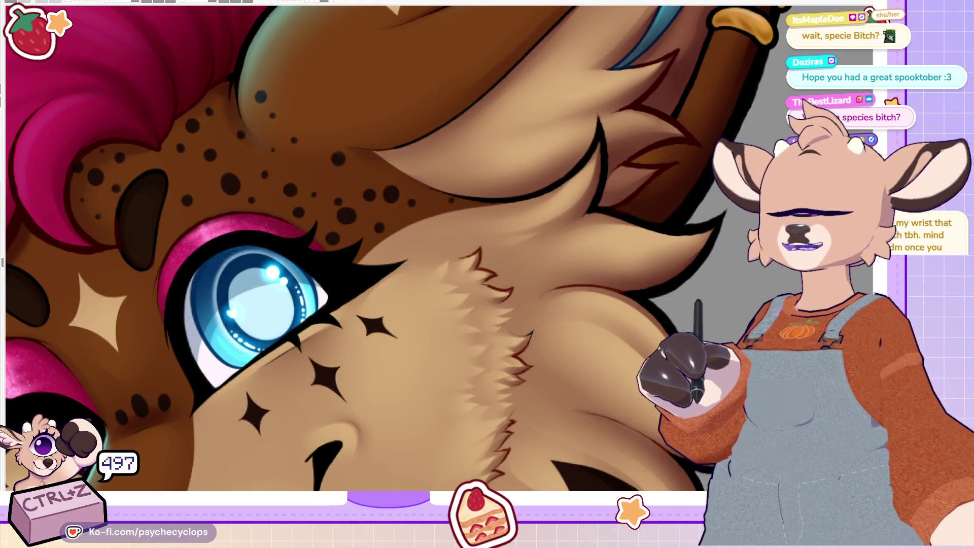
drag(583, 51, 620, 111)
drag(532, 185, 638, 104)
drag(580, 209, 682, 187)
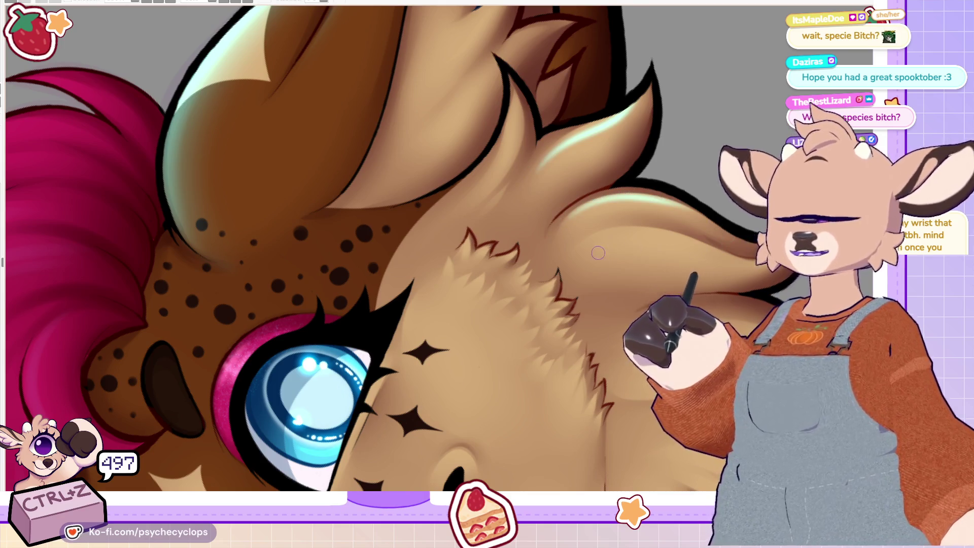
drag(601, 239, 680, 231)
key(ctrl+z)
drag(594, 238, 670, 229)
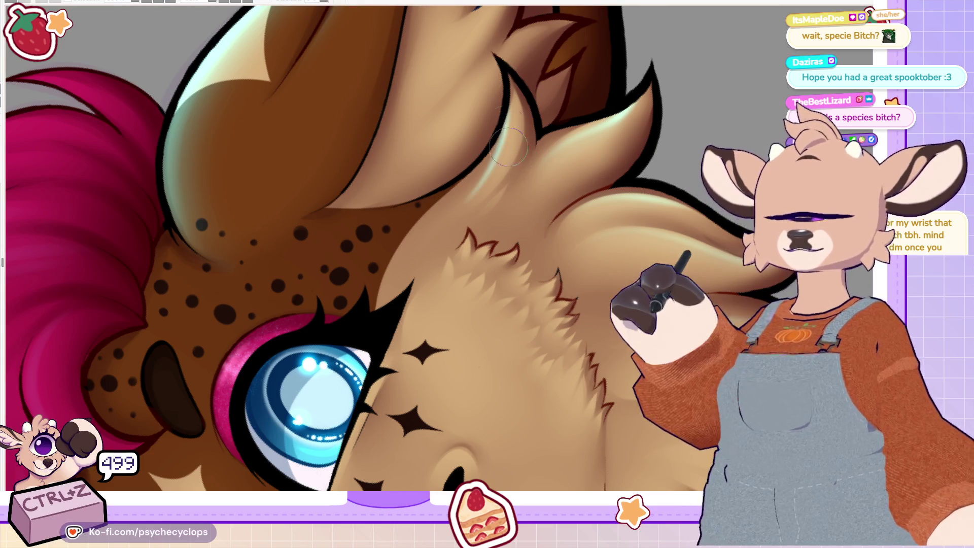
Step: Reset the canvas rotation to upright, zoom in on the eye, and enlarge the brush
key(minus)
key(minus)
key(minus)
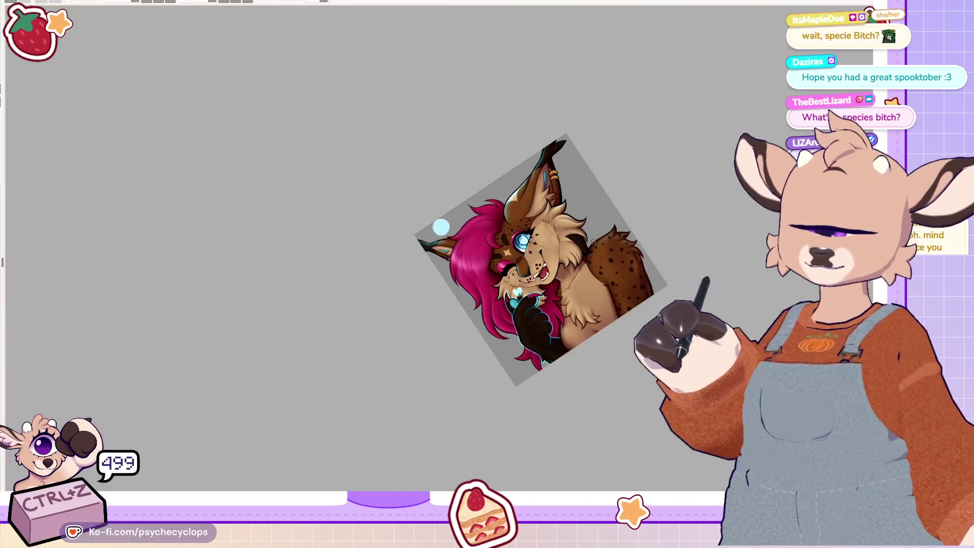
key(plus)
key(plus)
key(plus)
key(Delete)
key(plus)
key(plus)
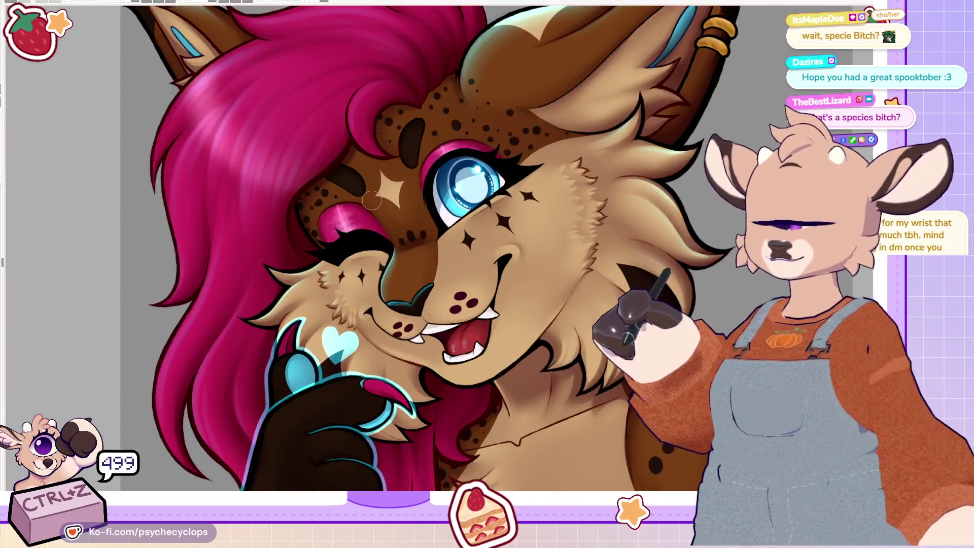
key(bracketright)
key(bracketright)
key(bracketright)
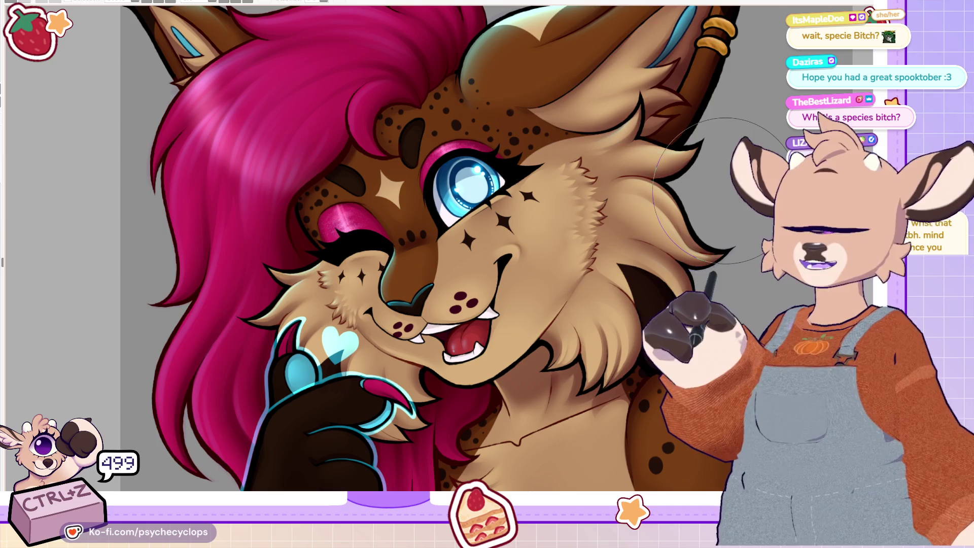
scroll(721, 191, down, 5)
scroll(781, 147, up, 2)
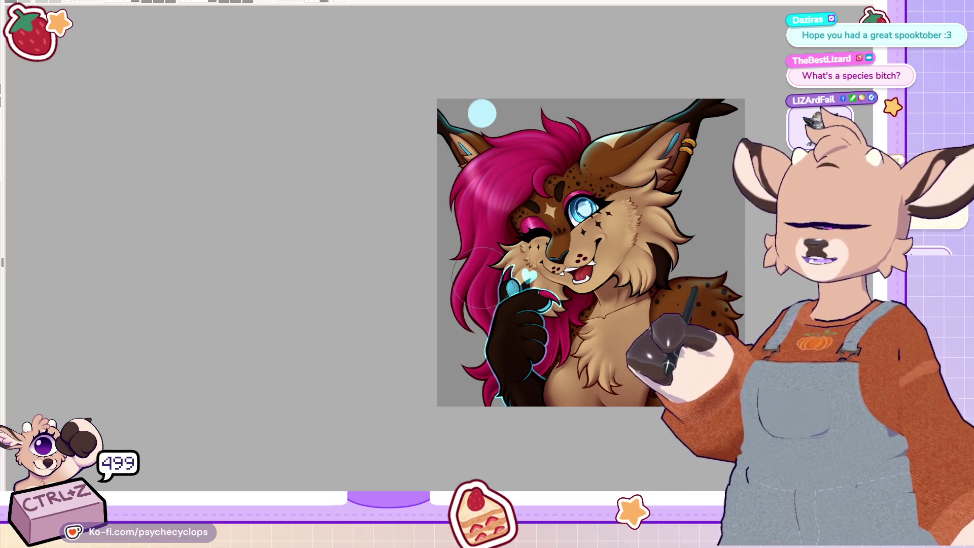
scroll(764, 322, up, 2)
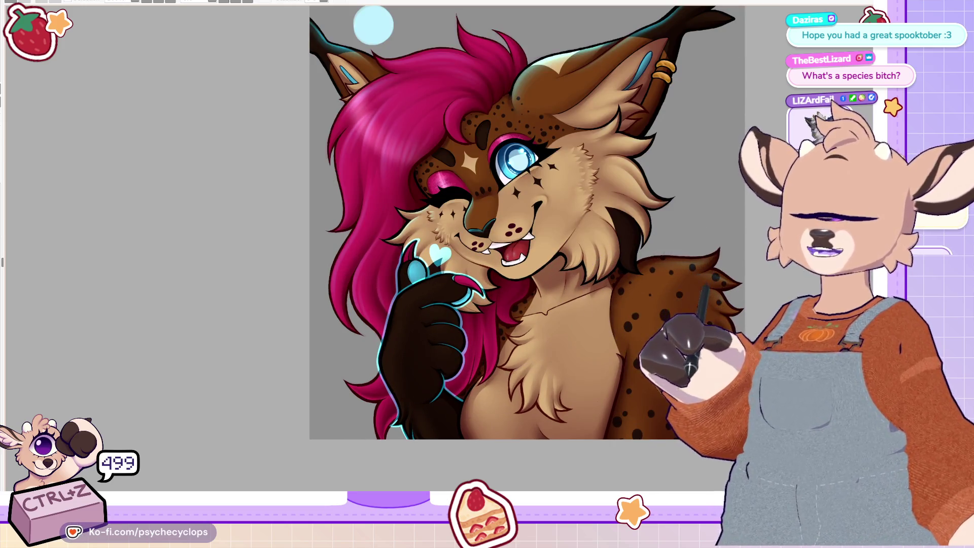
scroll(461, 321, down, 2)
scroll(460, 320, up, 2)
Step: Mirror the canvas horizontally to check the drawing and undo the small mark on the claw
scroll(461, 321, up, 3)
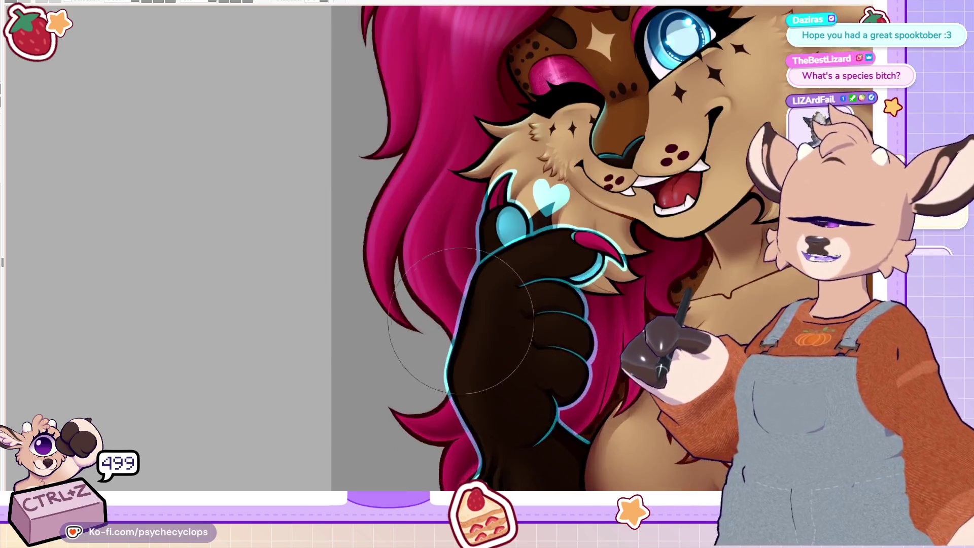
scroll(460, 320, up, 3)
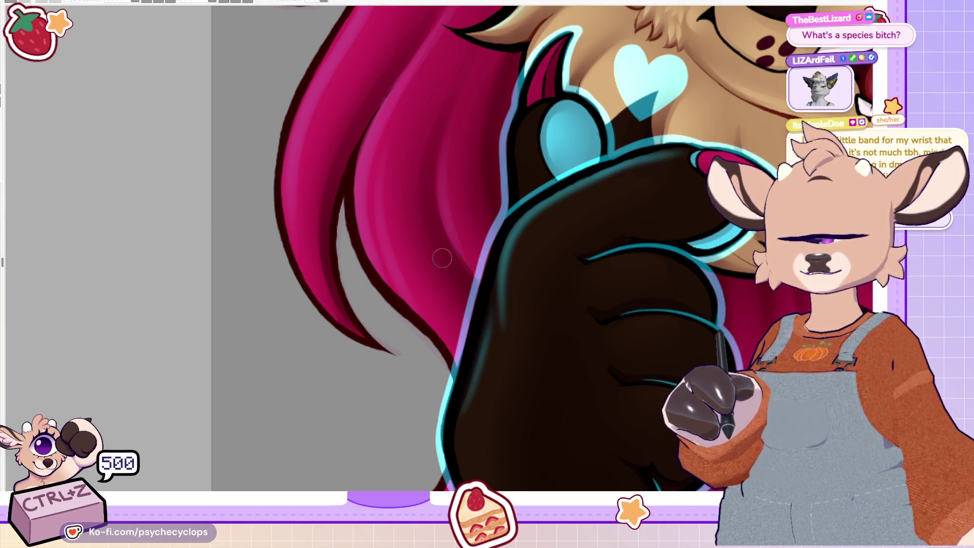
scroll(442, 258, up, 3)
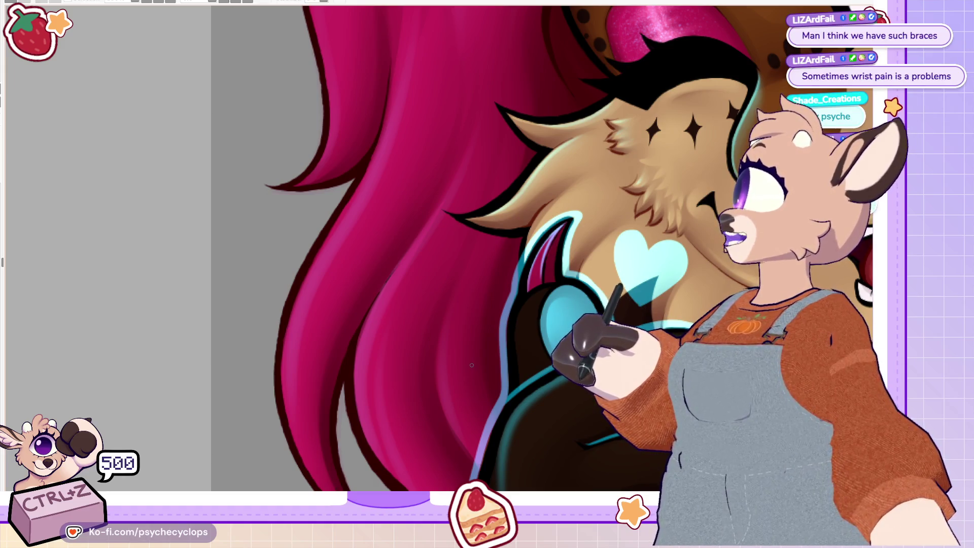
key(h)
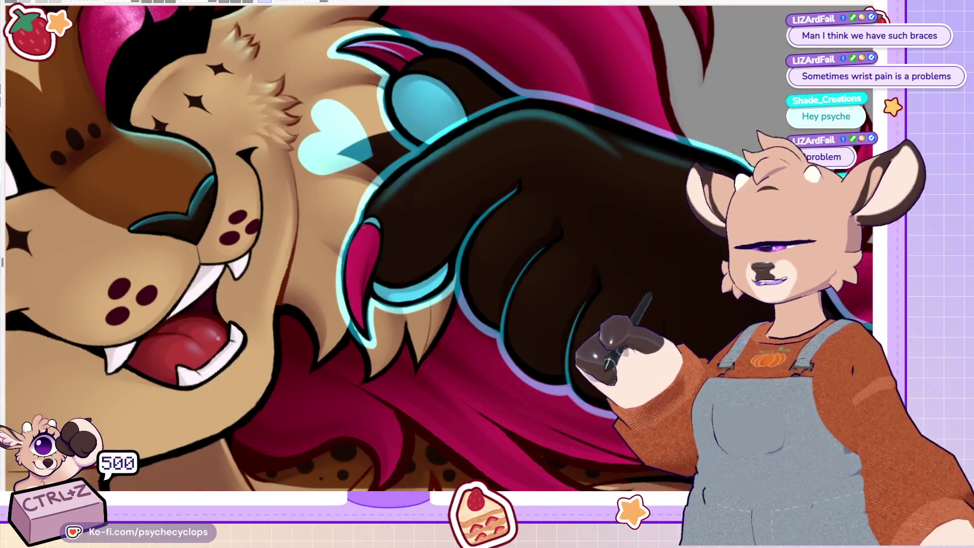
key(ctrl+z)
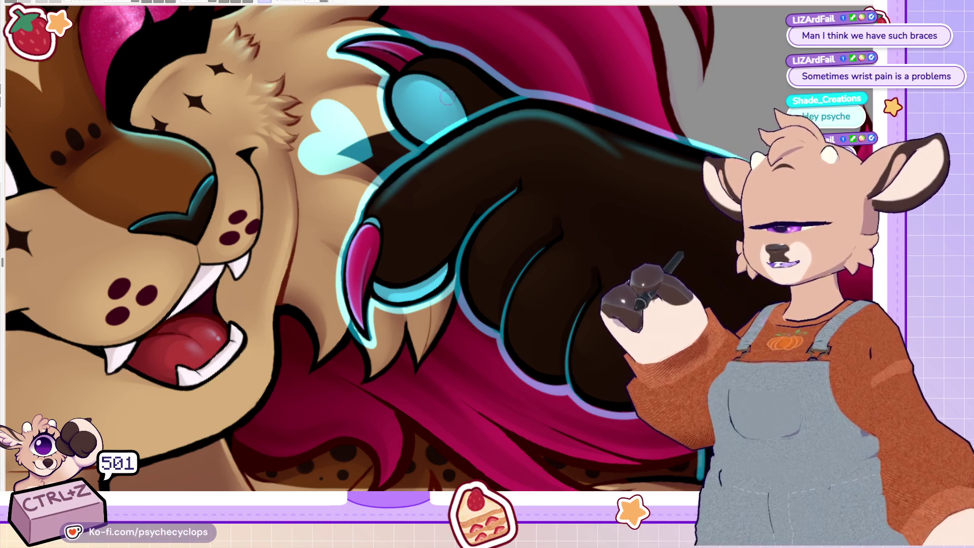
Step: Paint a light rim stroke down the paw's left edge, redoing it, then fit the artwork
key(ctrl+0)
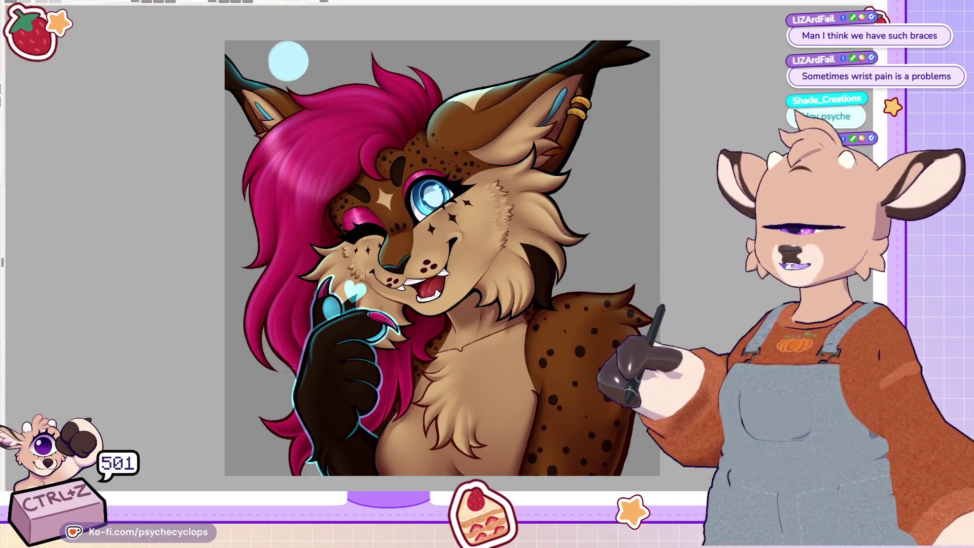
scroll(248, 434, up, 3)
scroll(353, 421, down, 2)
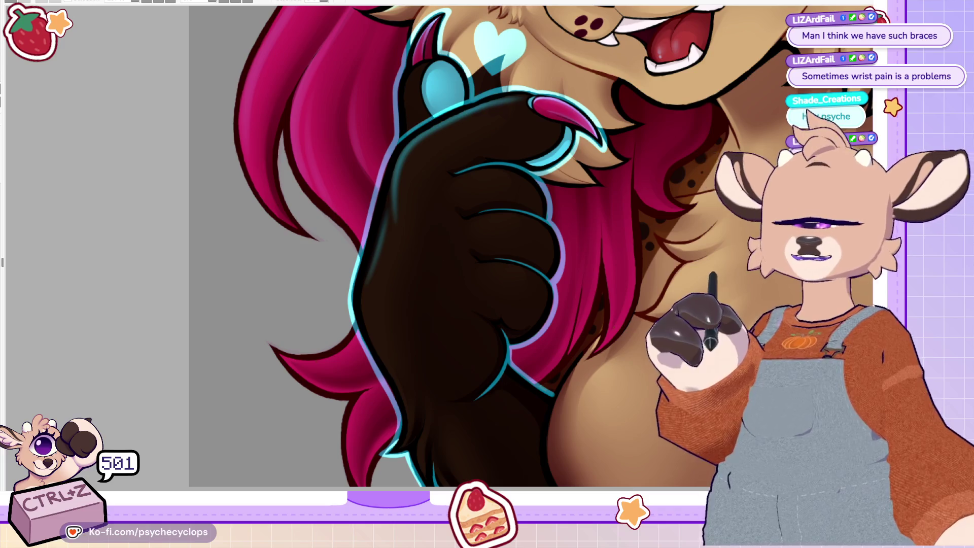
mouse_move(393, 173)
mouse_down()
mouse_move(361, 350)
mouse_move(398, 162)
mouse_move(426, 130)
mouse_up()
key(ctrl+z)
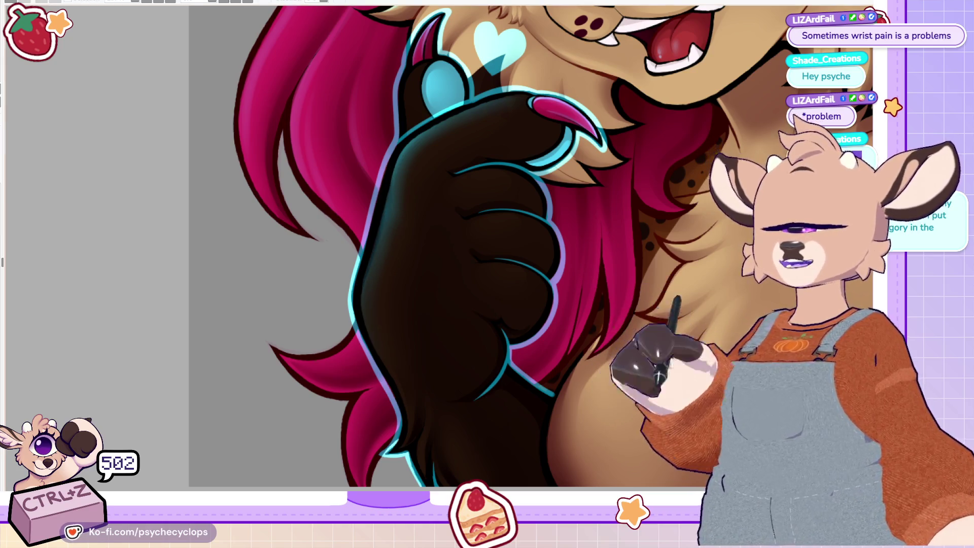
key(ctrl+0)
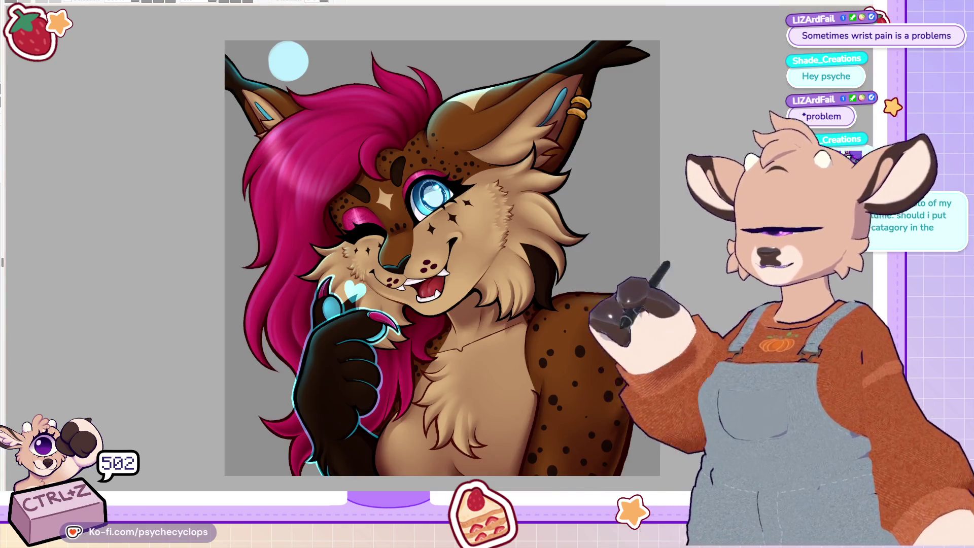
scroll(411, 306, down, 5)
scroll(411, 306, up, 3)
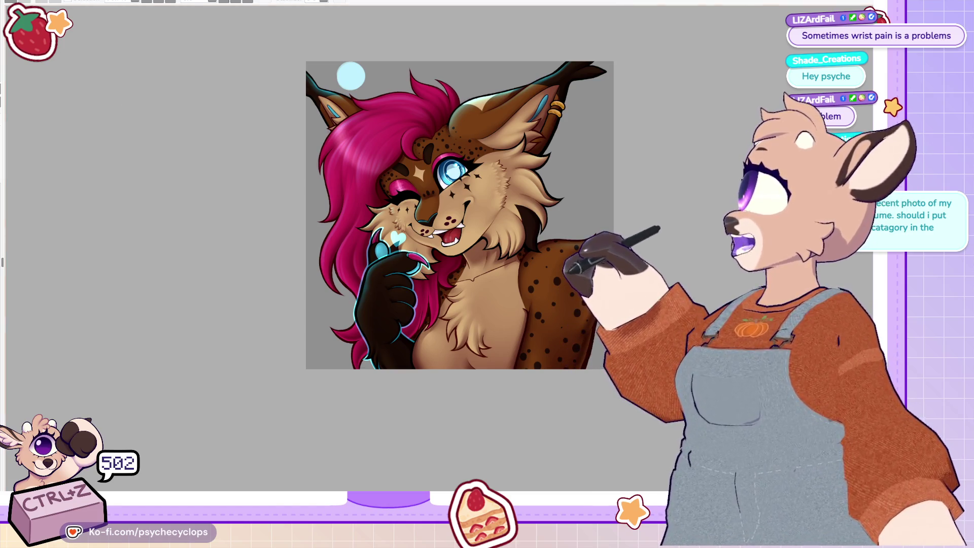
scroll(460, 215, up, 2)
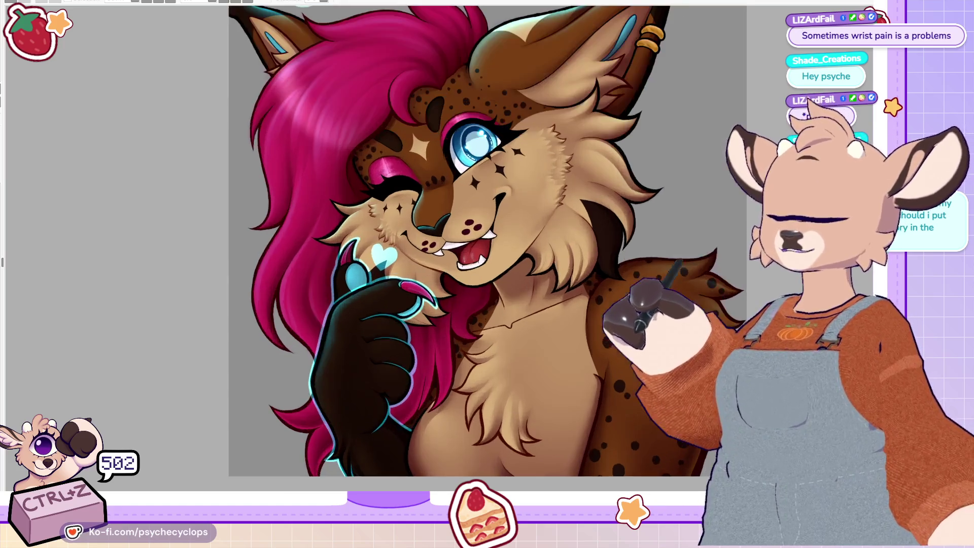
scroll(459, 215, down, 1)
scroll(460, 215, up, 2)
scroll(429, 164, up, 2)
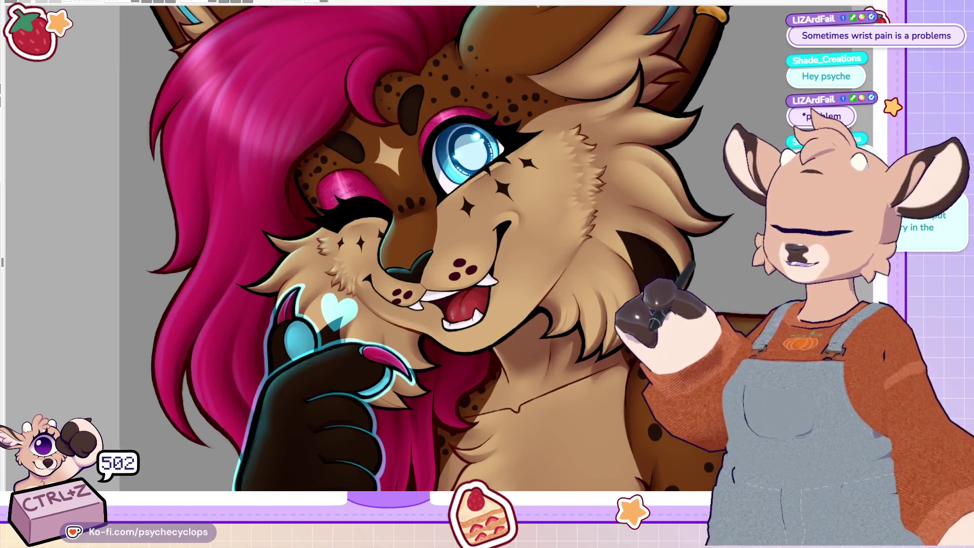
key(ctrl+0)
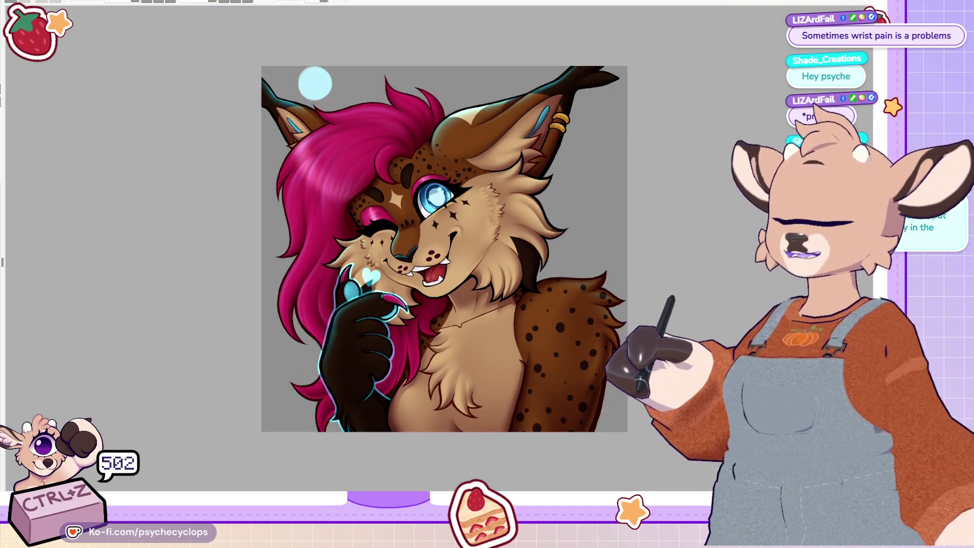
scroll(308, 110, up, 2)
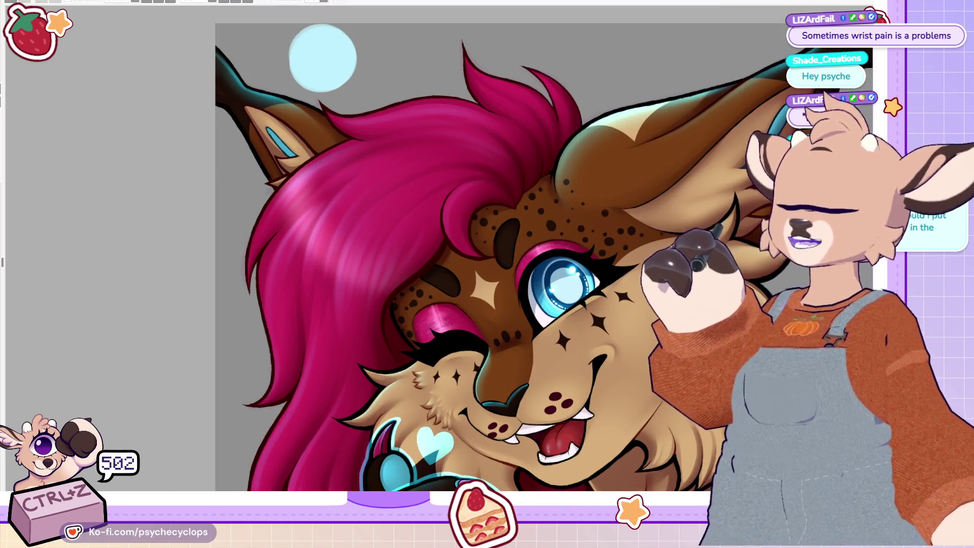